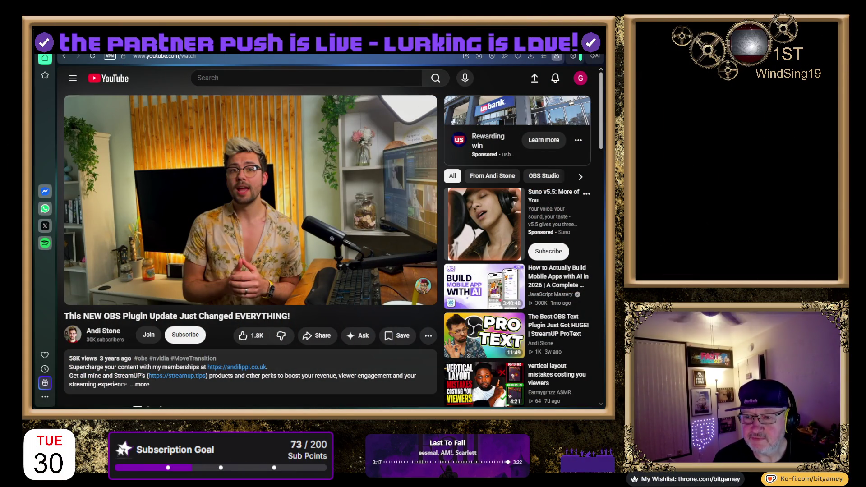
- Google 'finitesingularity obs' in a new tab and open FiniteSingularity's OBS Forums resource list
{"action": "key", "text": "ctrl+t"}
{"action": "type", "text": "finite"}
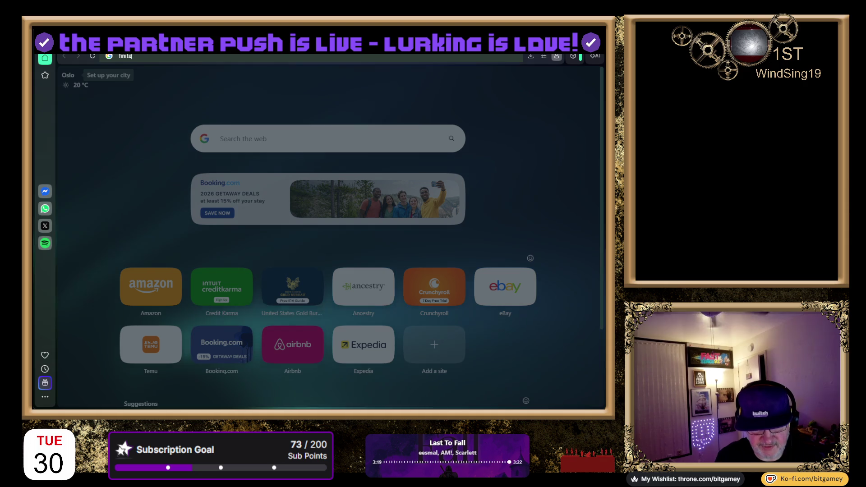
{"action": "type", "text": "singularity"}
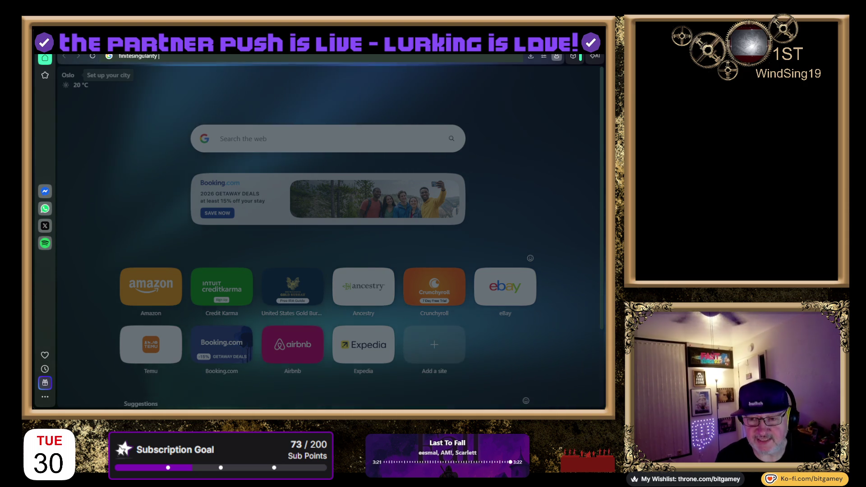
{"action": "type", "text": " obs"}
{"action": "key", "text": "Return"}
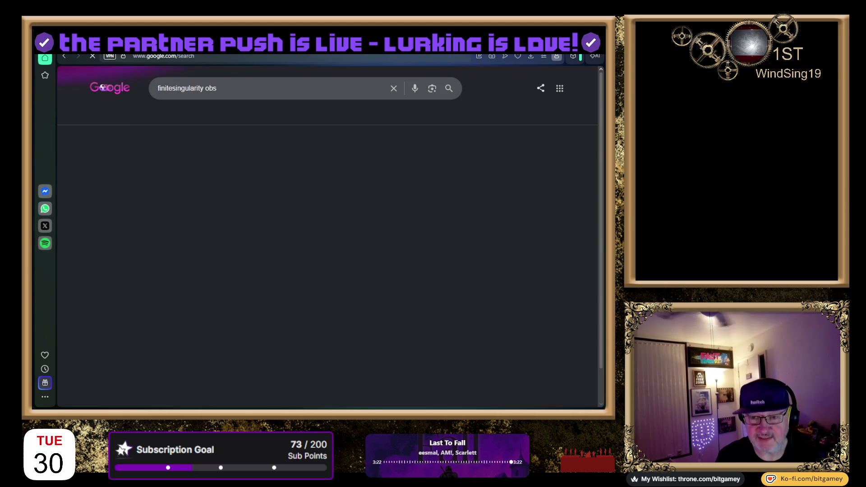
{"action": "left_click", "coordinate": [224, 162]}
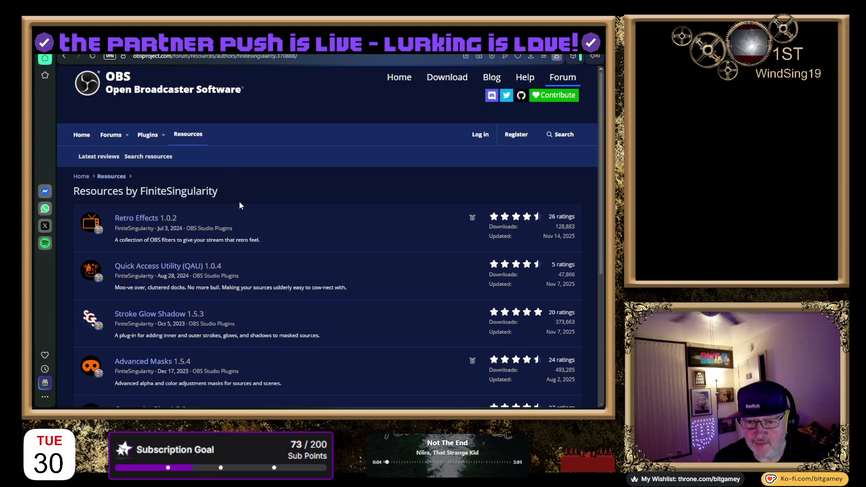
{"action": "left_click", "coordinate": [137, 219]}
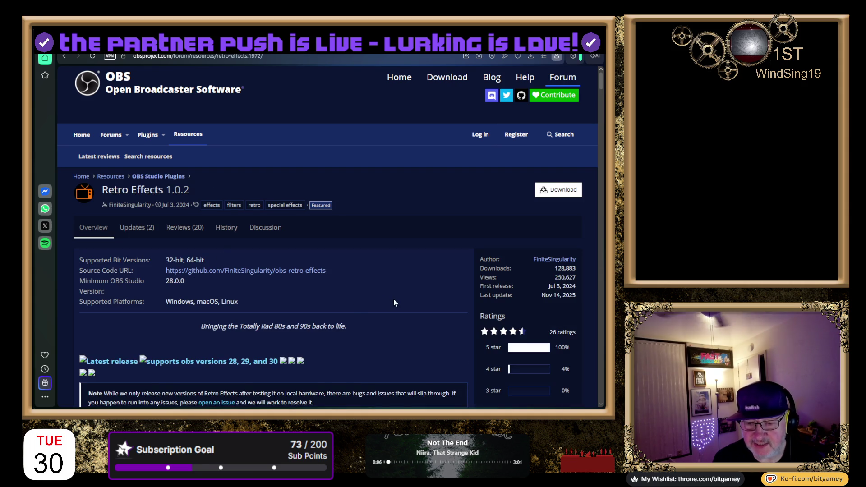
{"action": "scroll", "coordinate": [361, 234], "scroll_direction": "down", "scroll_amount": 7}
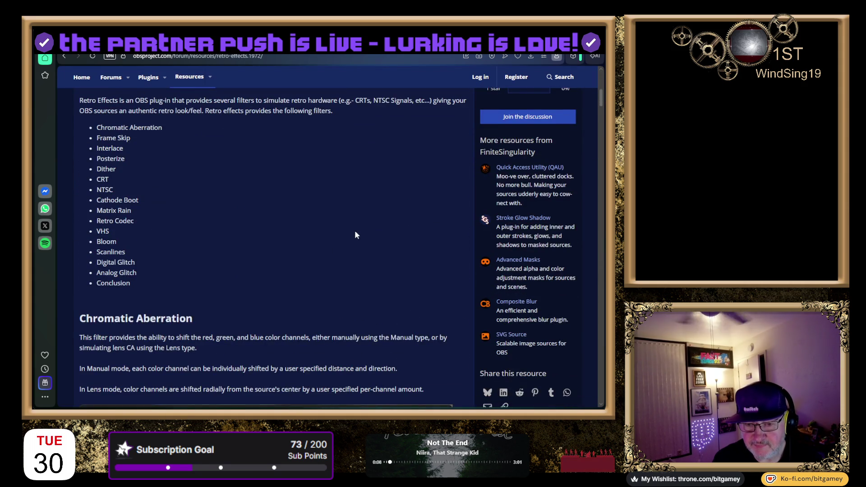
{"action": "scroll", "coordinate": [354, 232], "scroll_direction": "down", "scroll_amount": 7}
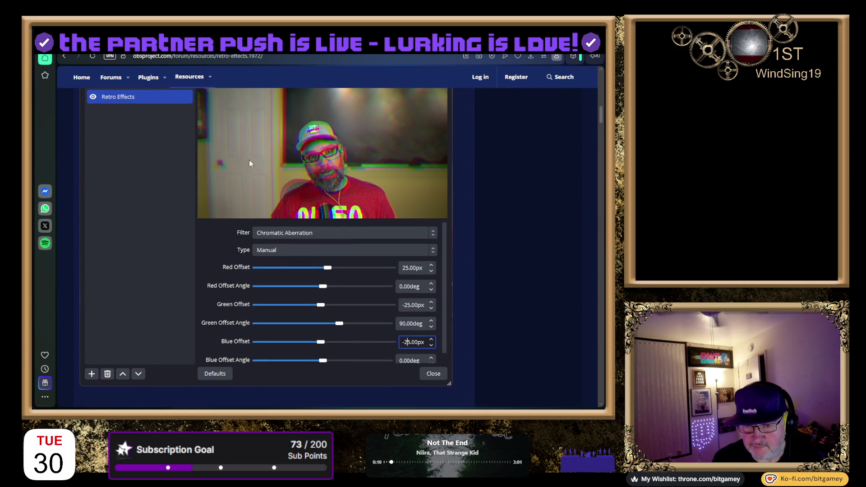
{"action": "scroll", "coordinate": [203, 194], "scroll_direction": "down", "scroll_amount": 8}
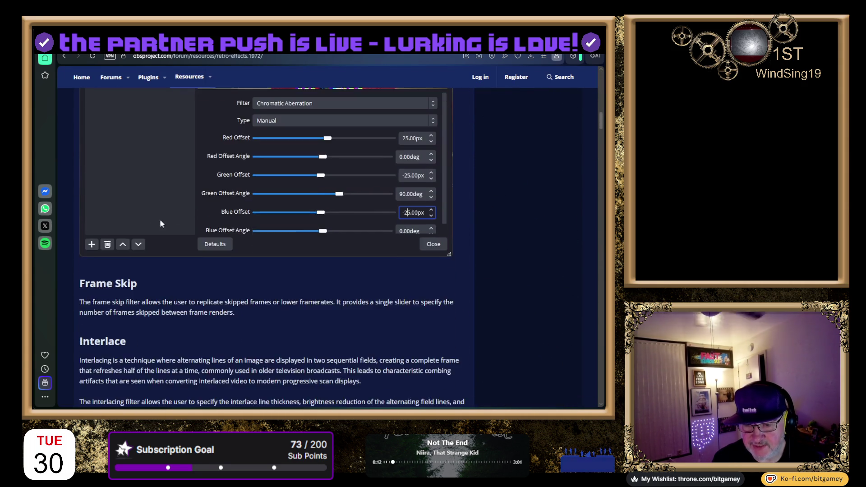
{"action": "scroll", "coordinate": [137, 234], "scroll_direction": "down", "scroll_amount": 6}
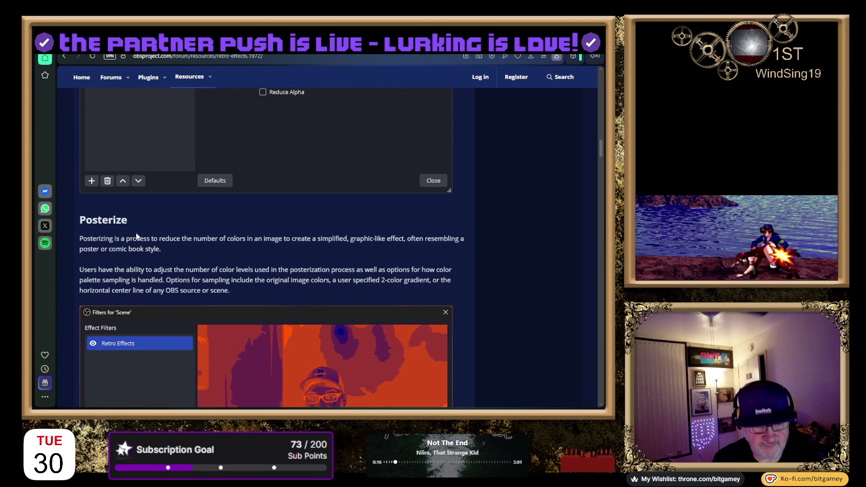
{"action": "scroll", "coordinate": [137, 235], "scroll_direction": "down", "scroll_amount": 1}
{"action": "scroll", "coordinate": [136, 235], "scroll_direction": "down", "scroll_amount": 2}
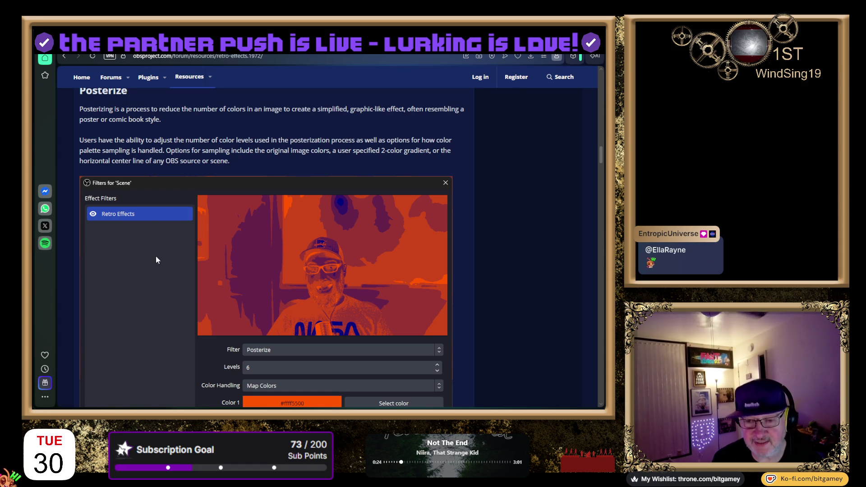
{"action": "scroll", "coordinate": [142, 279], "scroll_direction": "down", "scroll_amount": 4}
{"action": "scroll", "coordinate": [140, 257], "scroll_direction": "down", "scroll_amount": 6}
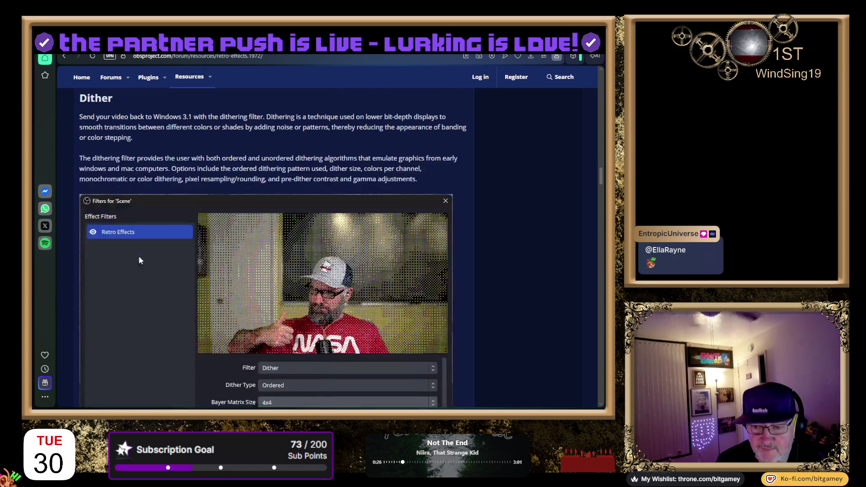
{"action": "scroll", "coordinate": [139, 260], "scroll_direction": "down", "scroll_amount": 2}
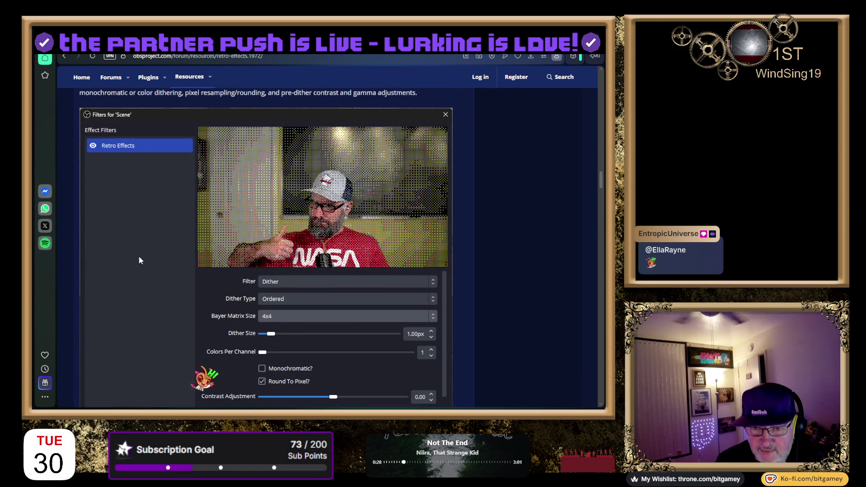
{"action": "scroll", "coordinate": [139, 261], "scroll_direction": "up", "scroll_amount": 4}
{"action": "scroll", "coordinate": [141, 267], "scroll_direction": "down", "scroll_amount": 12}
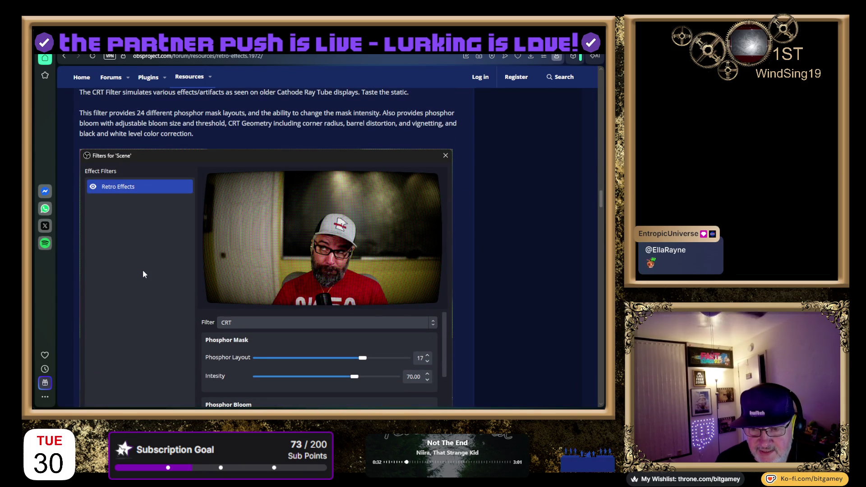
{"action": "scroll", "coordinate": [144, 274], "scroll_direction": "down", "scroll_amount": 3}
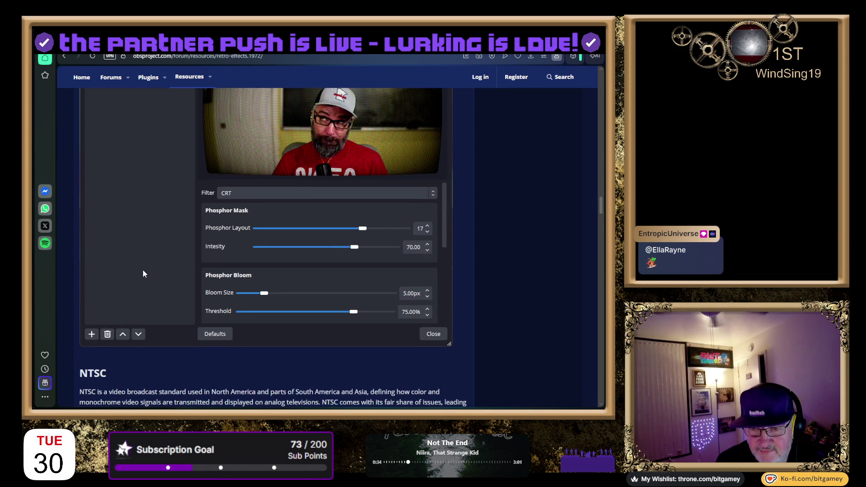
{"action": "scroll", "coordinate": [144, 274], "scroll_direction": "down", "scroll_amount": 8}
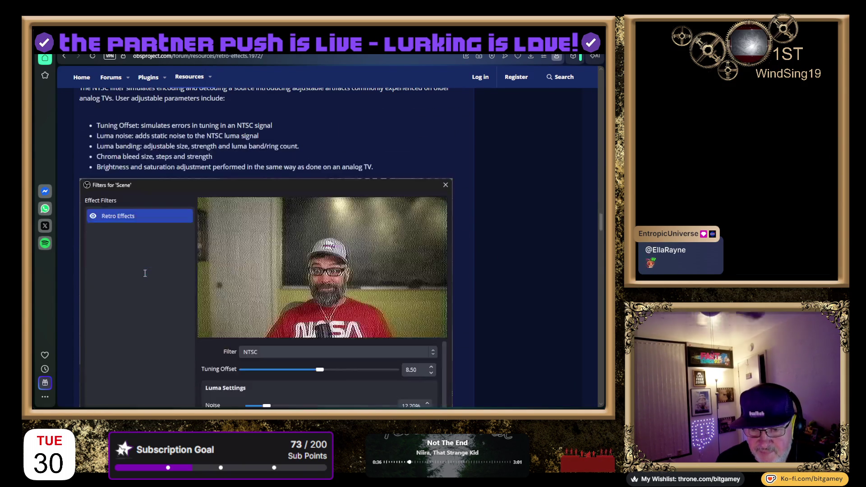
{"action": "scroll", "coordinate": [144, 277], "scroll_direction": "down", "scroll_amount": 8}
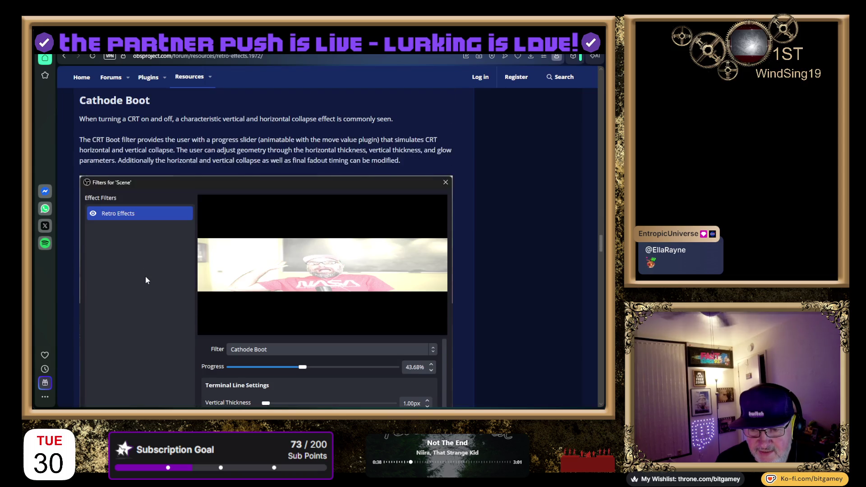
{"action": "scroll", "coordinate": [145, 280], "scroll_direction": "down", "scroll_amount": 6}
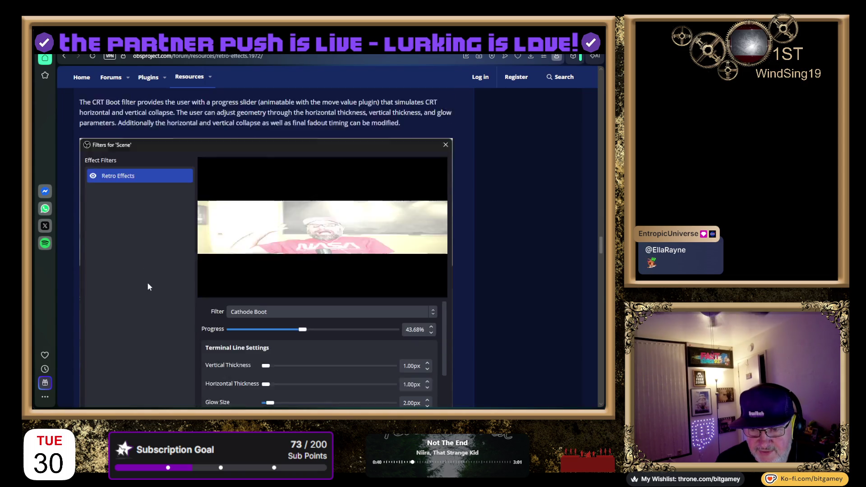
{"action": "scroll", "coordinate": [151, 287], "scroll_direction": "down", "scroll_amount": 15}
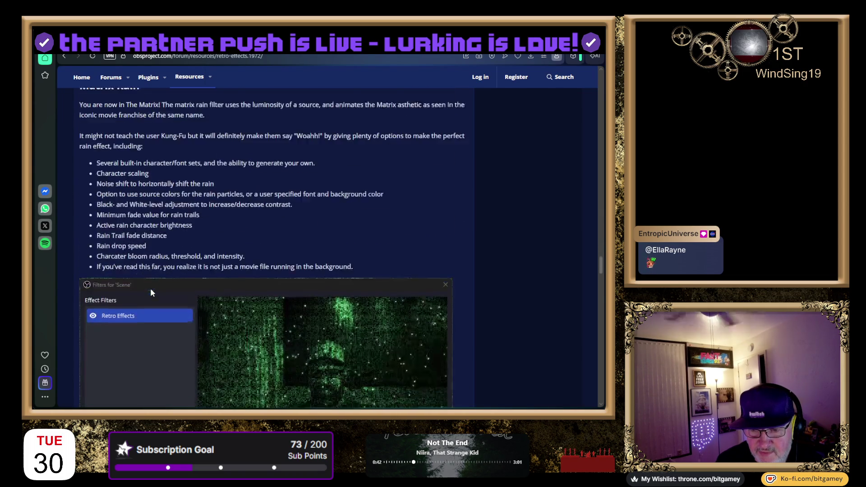
{"action": "scroll", "coordinate": [152, 294], "scroll_direction": "down", "scroll_amount": 3}
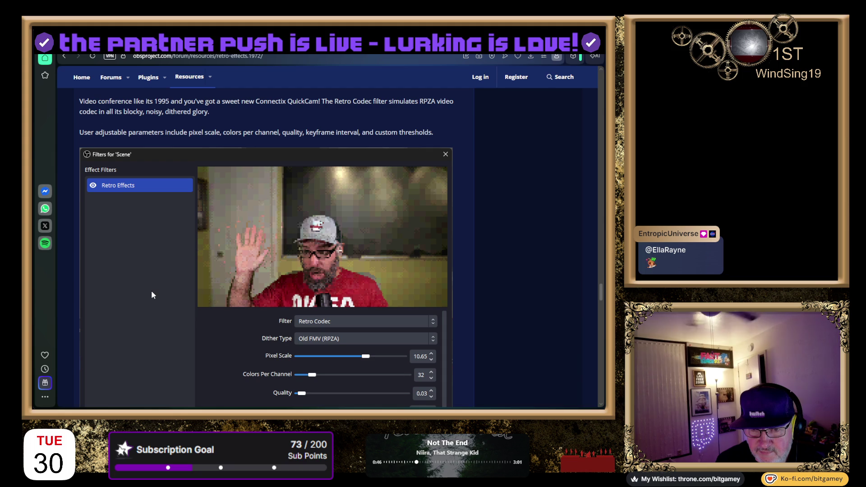
{"action": "scroll", "coordinate": [152, 294], "scroll_direction": "up", "scroll_amount": 3}
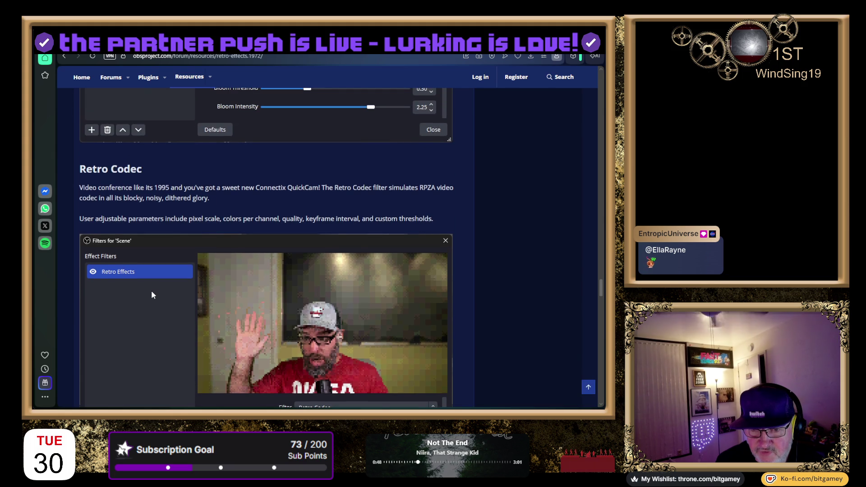
{"action": "scroll", "coordinate": [151, 294], "scroll_direction": "down", "scroll_amount": 8}
{"action": "scroll", "coordinate": [152, 295], "scroll_direction": "down", "scroll_amount": 4}
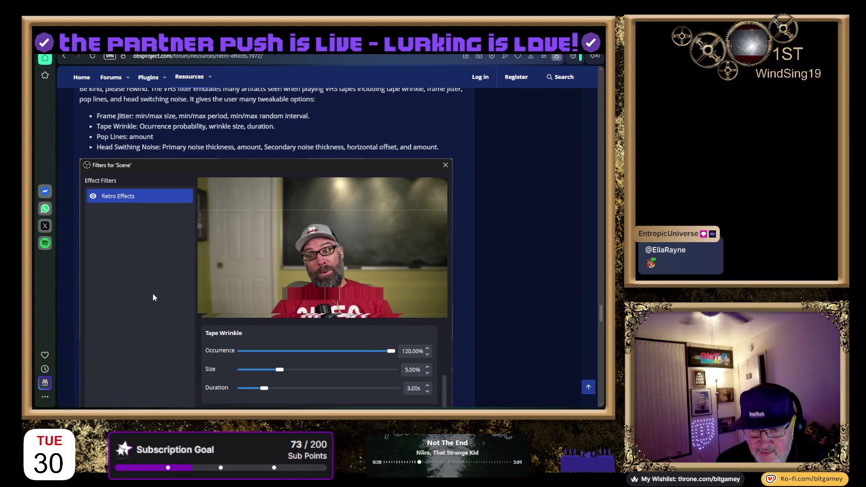
{"action": "scroll", "coordinate": [153, 298], "scroll_direction": "down", "scroll_amount": 10}
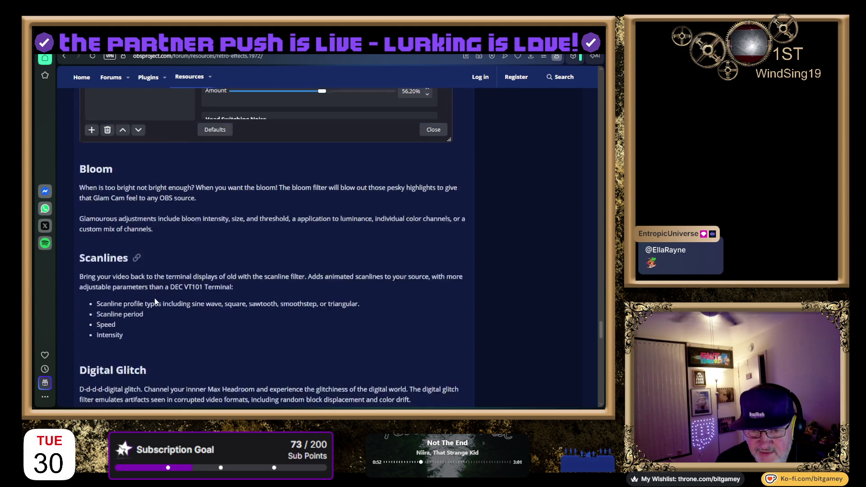
{"action": "scroll", "coordinate": [156, 302], "scroll_direction": "up", "scroll_amount": 1}
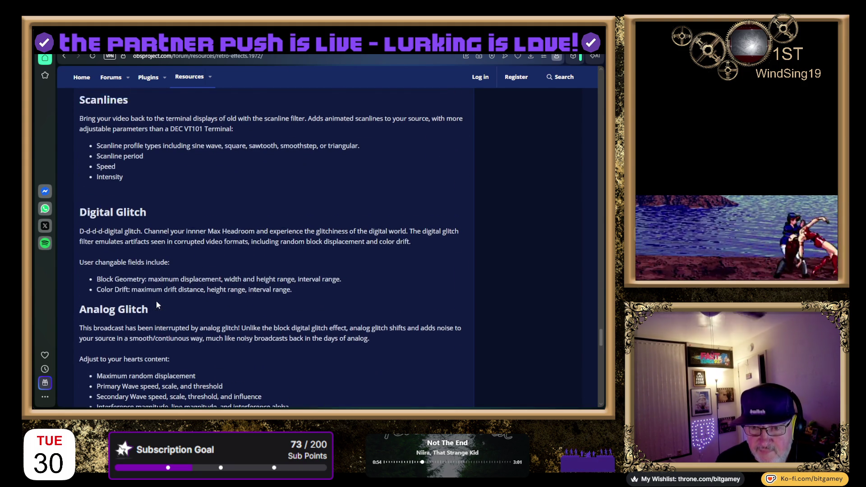
{"action": "scroll", "coordinate": [157, 302], "scroll_direction": "up", "scroll_amount": 2}
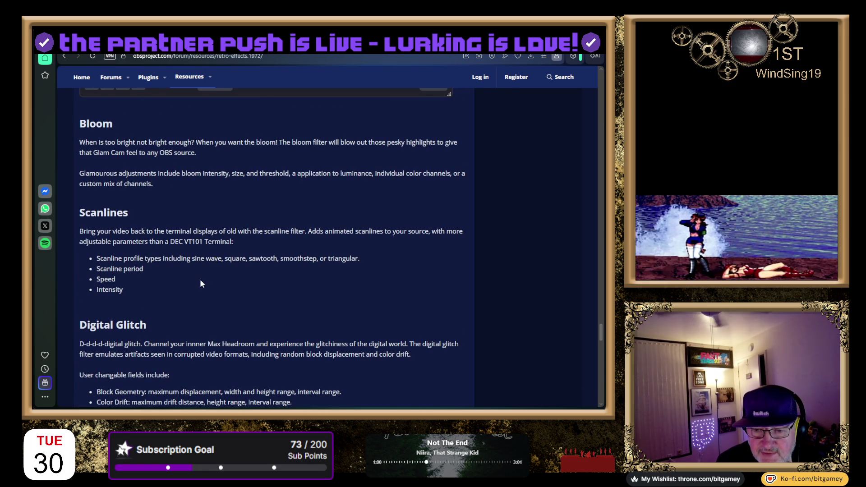
{"action": "scroll", "coordinate": [200, 283], "scroll_direction": "down", "scroll_amount": 2}
{"action": "scroll", "coordinate": [201, 284], "scroll_direction": "down", "scroll_amount": 3}
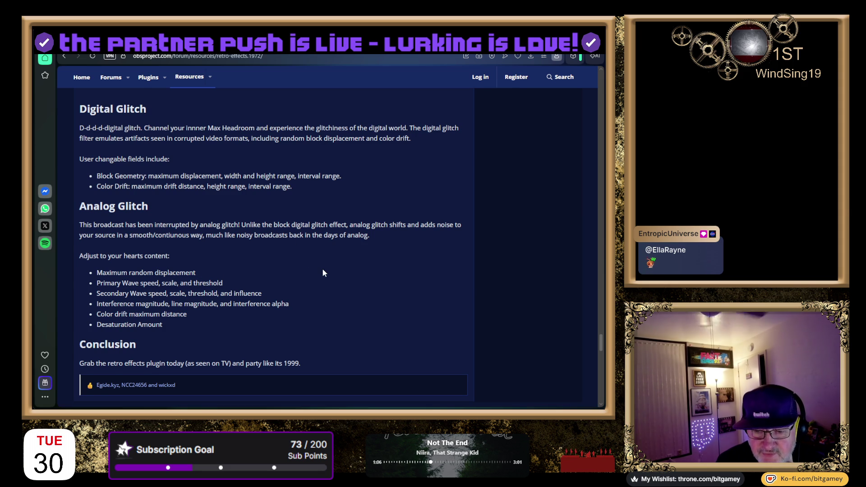
{"action": "scroll", "coordinate": [322, 268], "scroll_direction": "down", "scroll_amount": 5}
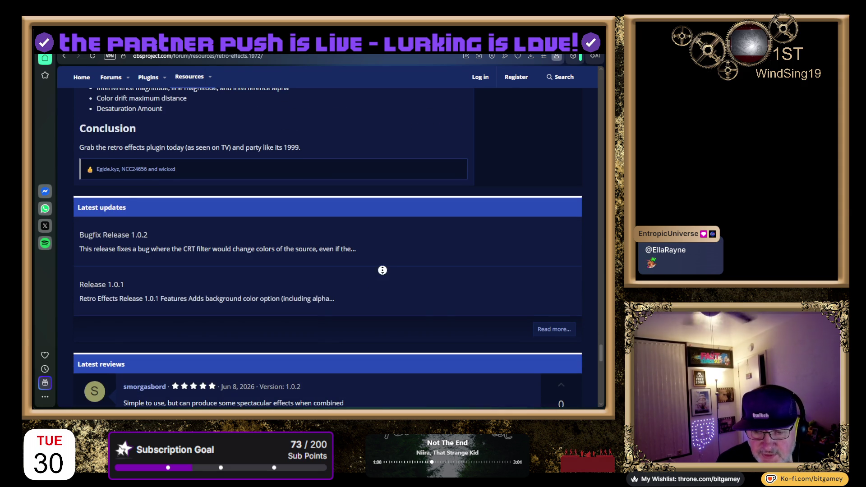
{"action": "scroll", "coordinate": [382, 272], "scroll_direction": "up", "scroll_amount": 15}
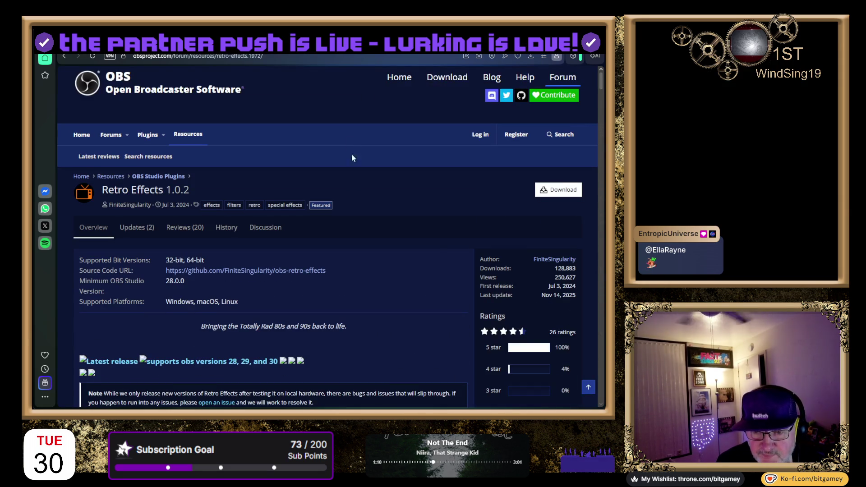
{"action": "left_click", "coordinate": [547, 189]}
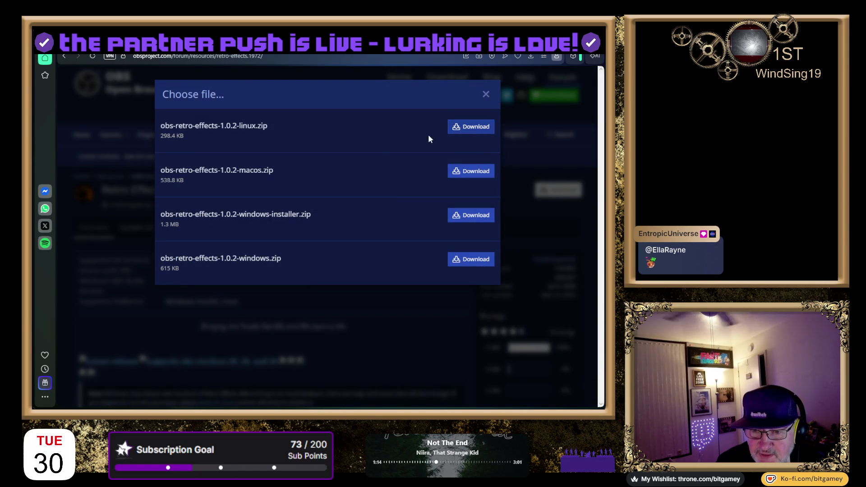
- Download the obs-retro-effects-1.0.2 Windows installer zip
{"action": "left_click", "coordinate": [477, 215]}
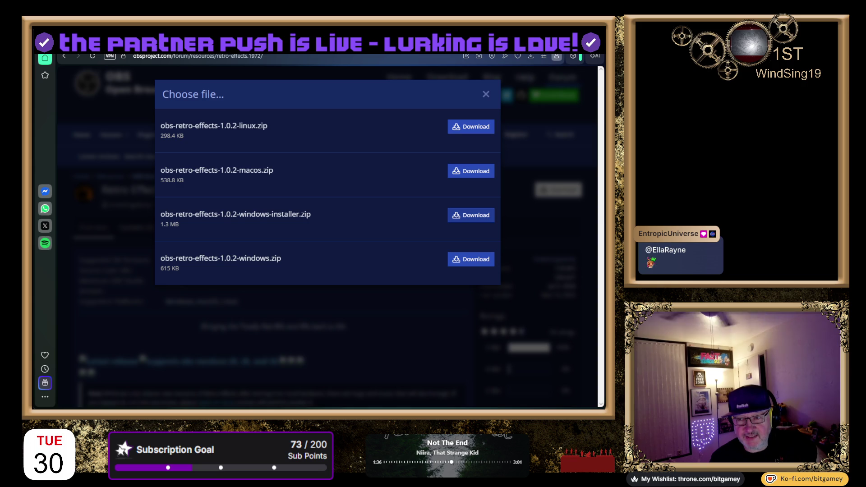
- Switch to the GDD Creator tab
{"action": "key", "text": "ctrl+Tab"}
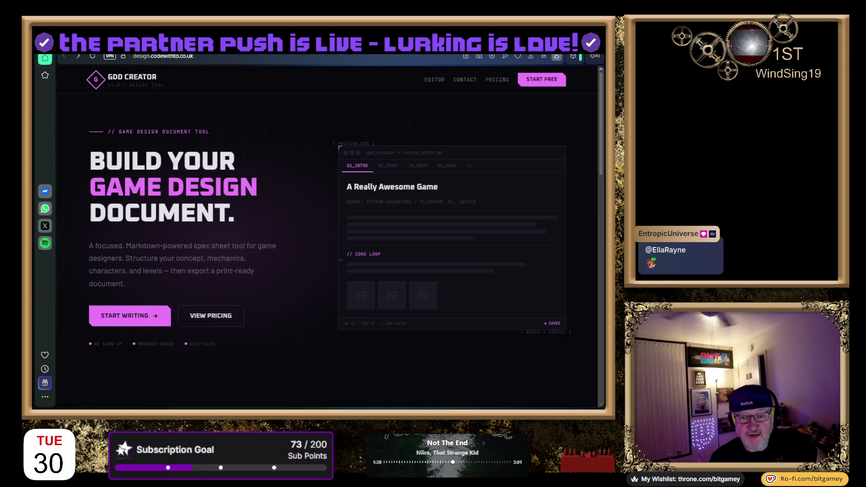
- Switch to the browser tab with the YouTube video about an OBS plugin
{"action": "key", "text": "ctrl+Tab"}
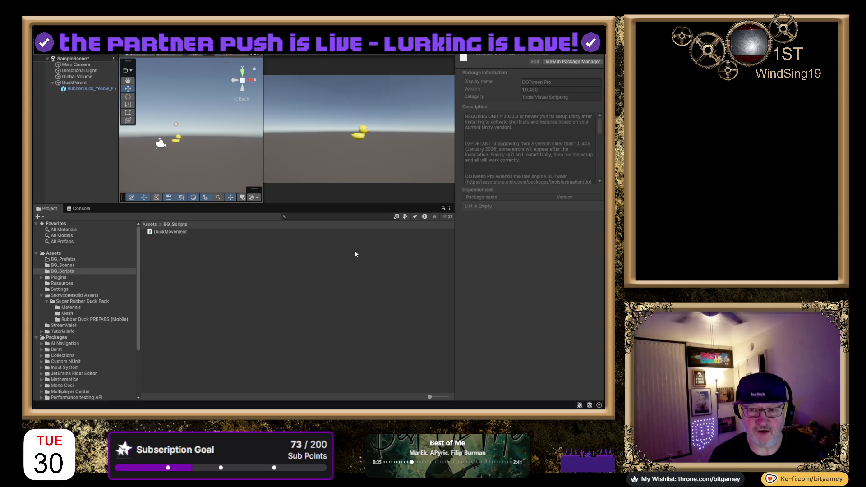
- Inspect RubberDuck_Yellow and DuckParent's Duck Movement values, then clear the selection
{"action": "left_click", "coordinate": [75, 90]}
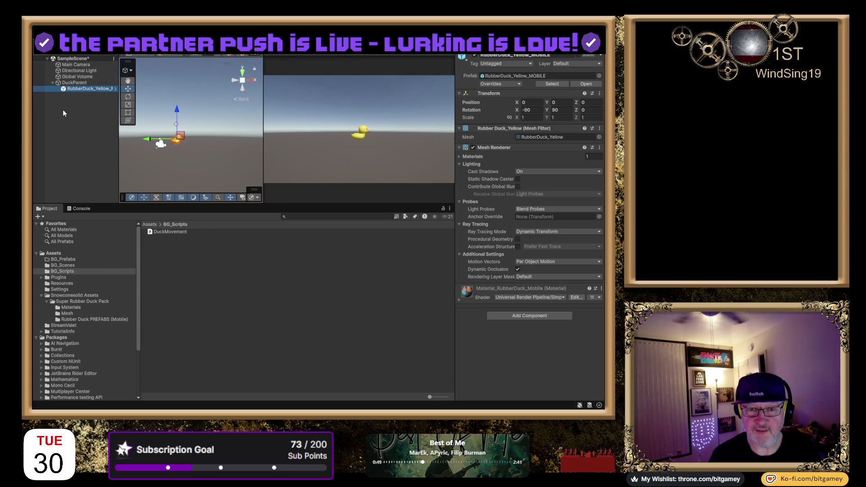
{"action": "left_click", "coordinate": [75, 84]}
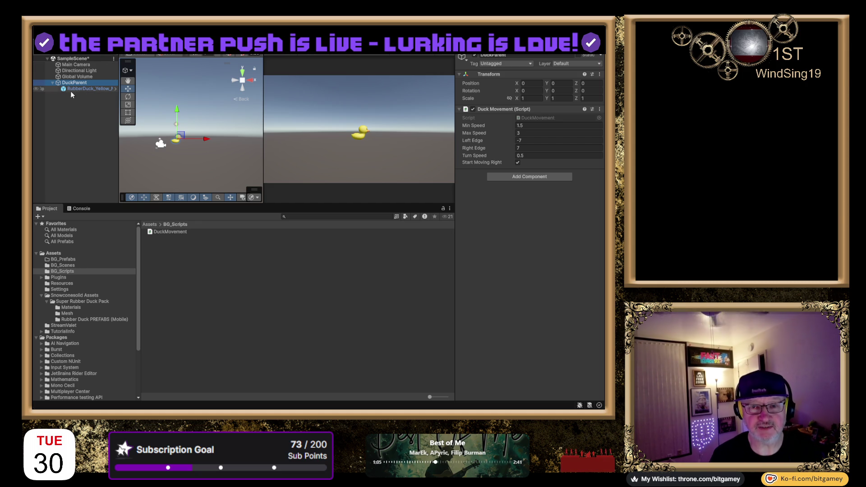
{"action": "left_click", "coordinate": [89, 139]}
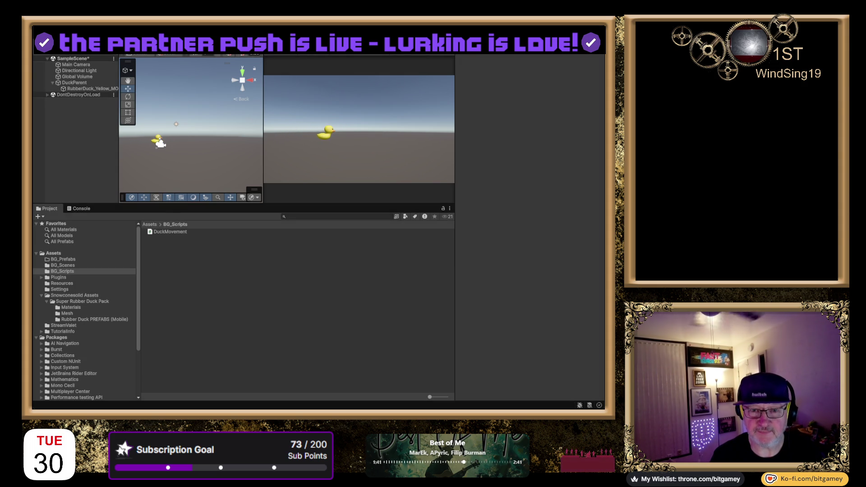
{"action": "left_click", "coordinate": [84, 88]}
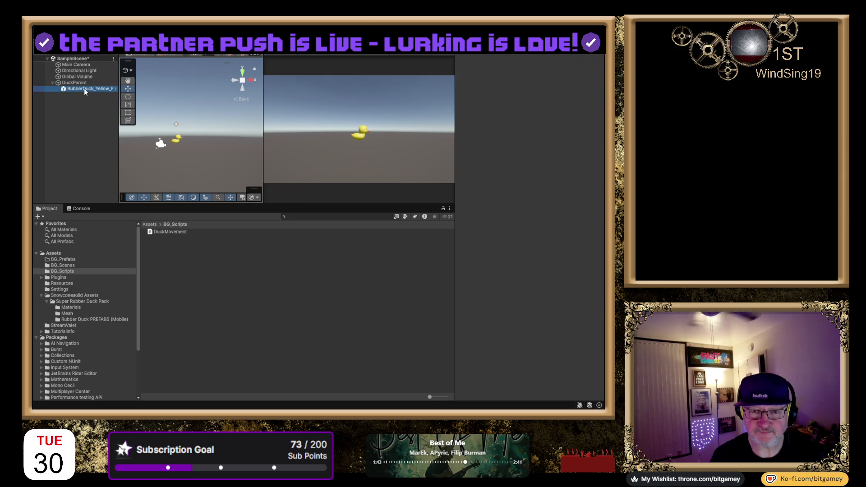
{"action": "left_click", "coordinate": [85, 83]}
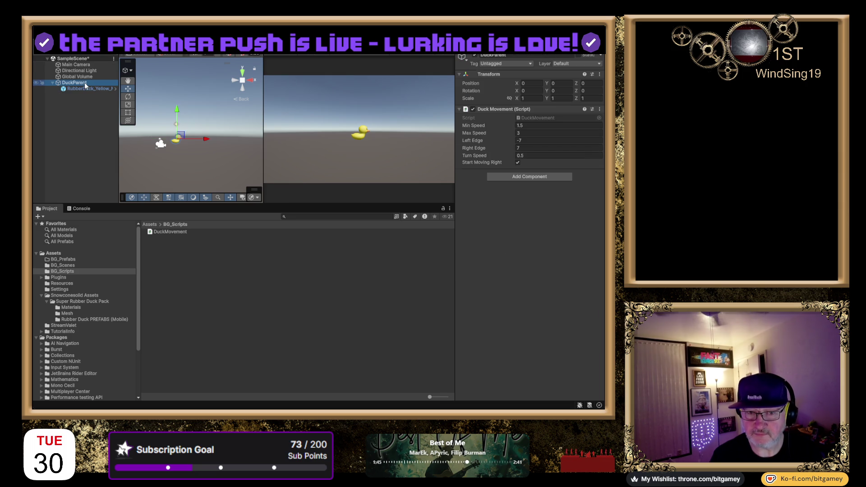
{"action": "left_click", "coordinate": [529, 126]}
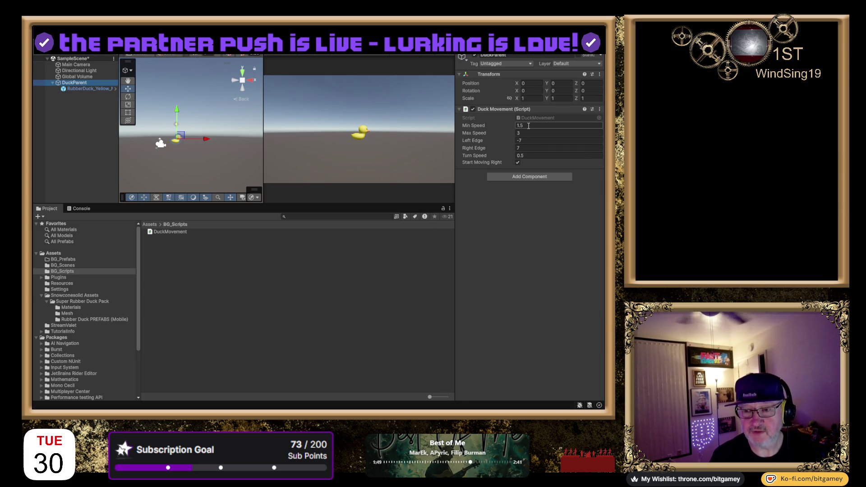
{"action": "left_click", "coordinate": [491, 150]}
{"action": "key", "text": "Tab"}
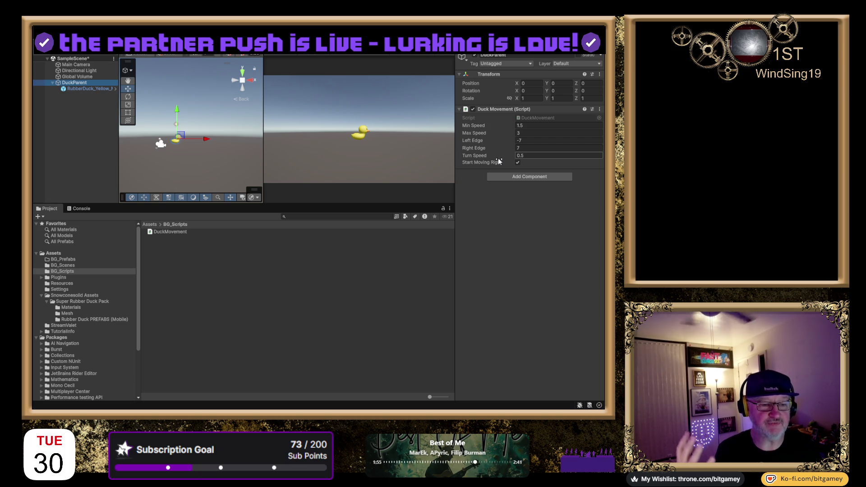
{"action": "left_click", "coordinate": [508, 132]}
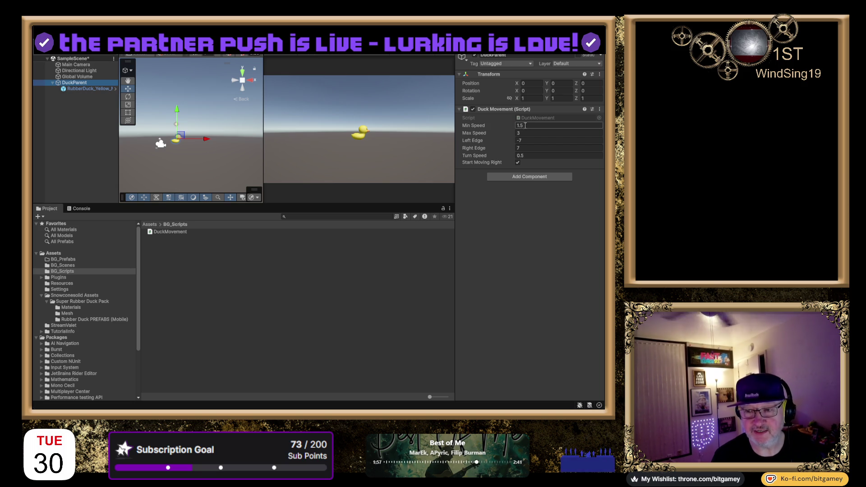
{"action": "left_click", "coordinate": [506, 142]}
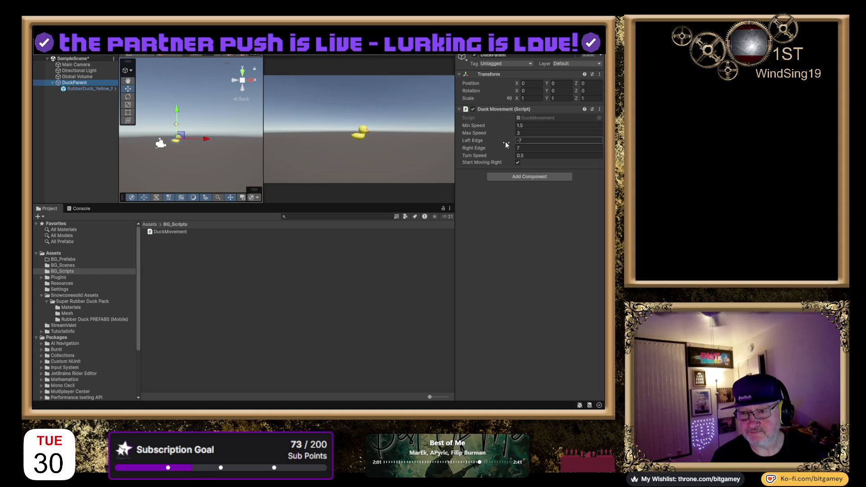
{"action": "left_click", "coordinate": [529, 140]}
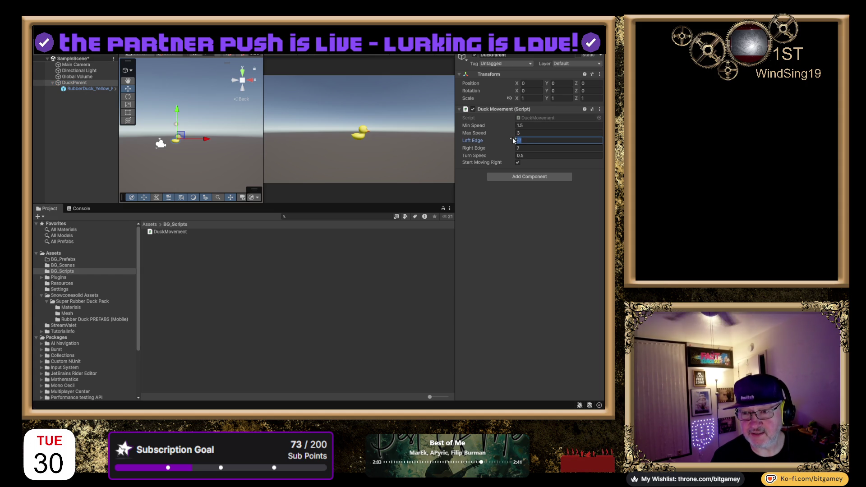
{"action": "left_click", "coordinate": [528, 148]}
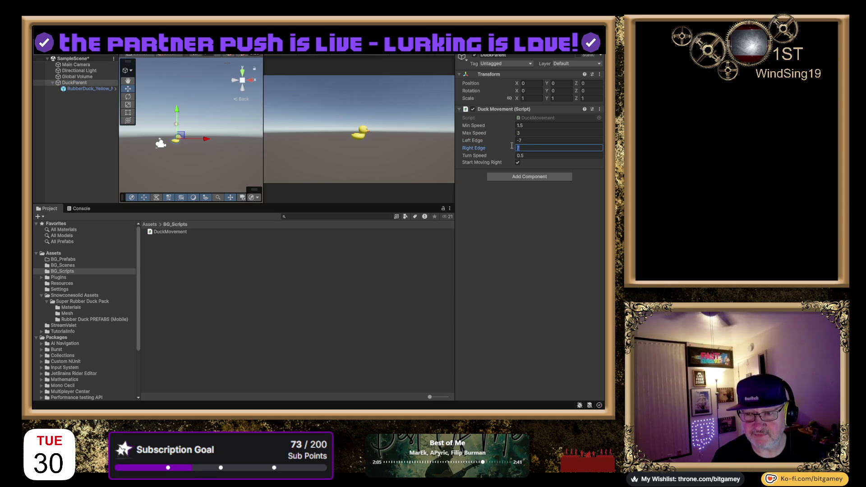
{"action": "left_click", "coordinate": [538, 149]}
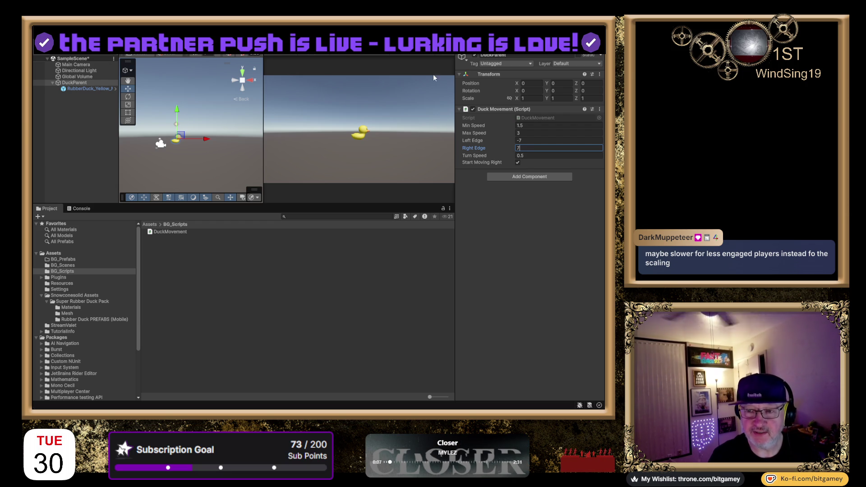
{"action": "key", "text": "ctrl+p"}
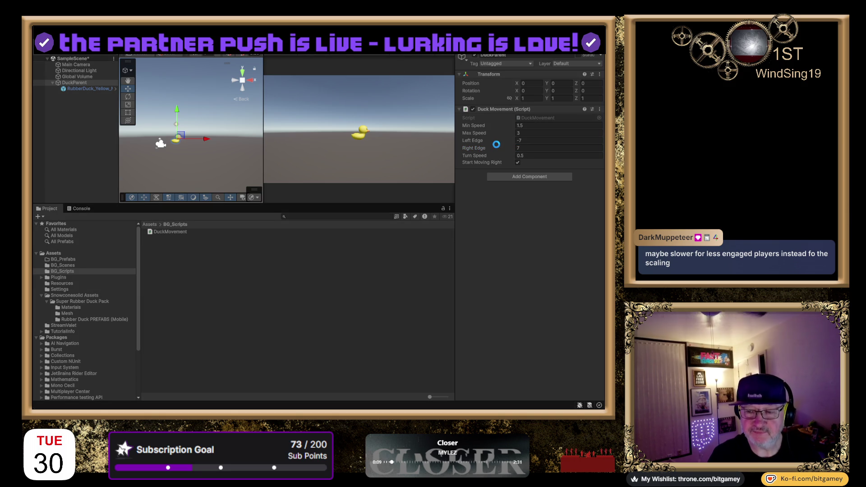
{"action": "left_click", "coordinate": [517, 163]}
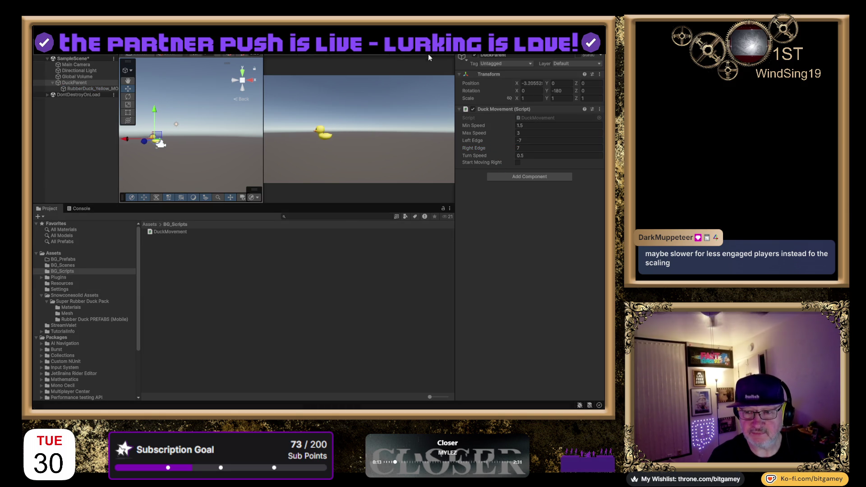
{"action": "key", "text": "ctrl+p"}
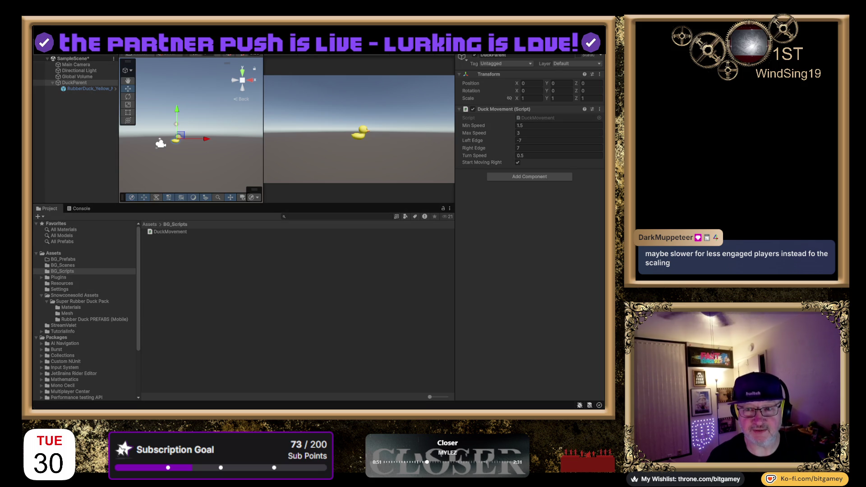
{"action": "key", "text": "ctrl+p"}
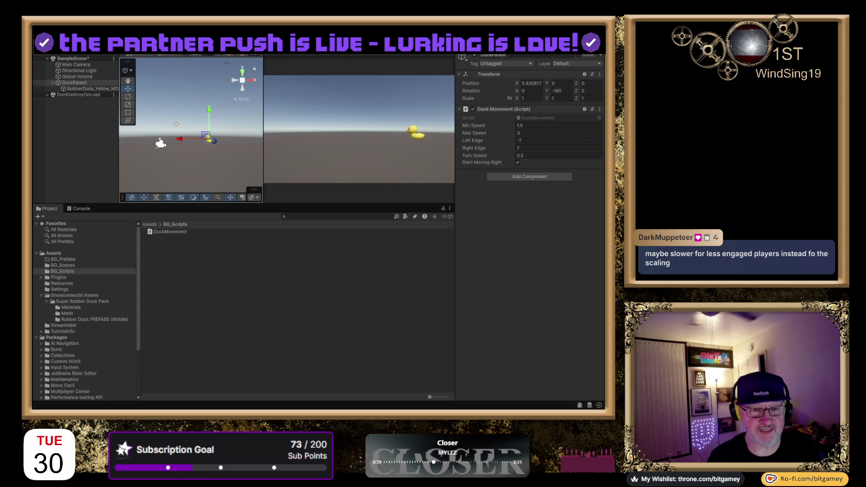
{"action": "key", "text": "ctrl+p"}
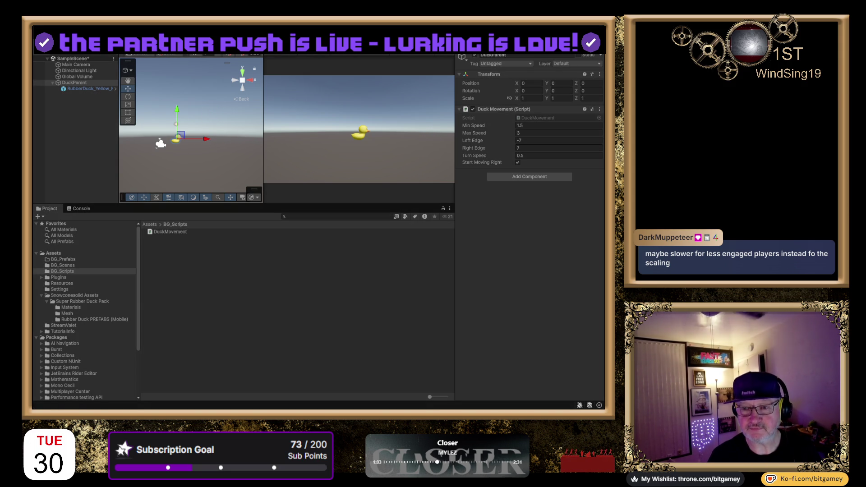
{"action": "key", "text": "ctrl+p"}
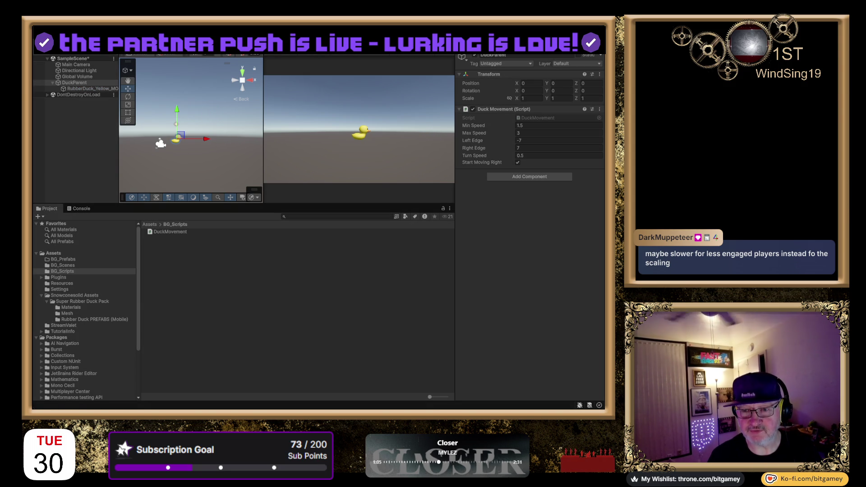
{"action": "key", "text": "ctrl+p"}
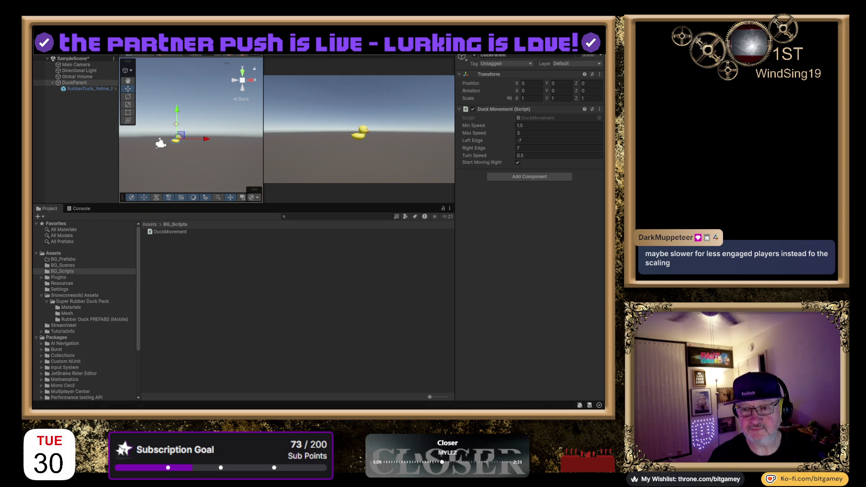
{"action": "key", "text": "ctrl+p"}
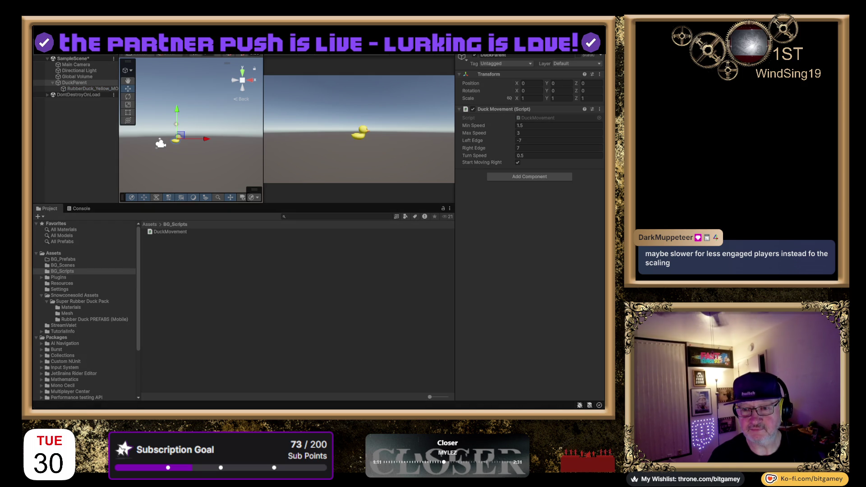
{"action": "key", "text": "ctrl+p"}
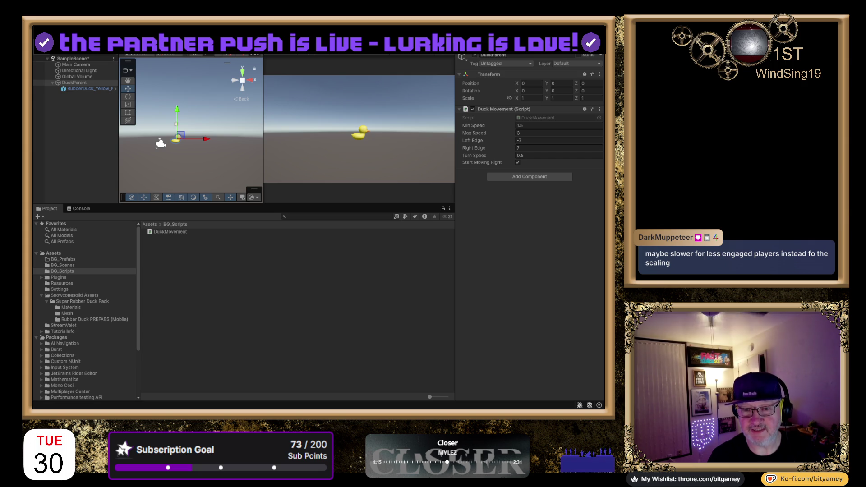
{"action": "key", "text": "ctrl+p"}
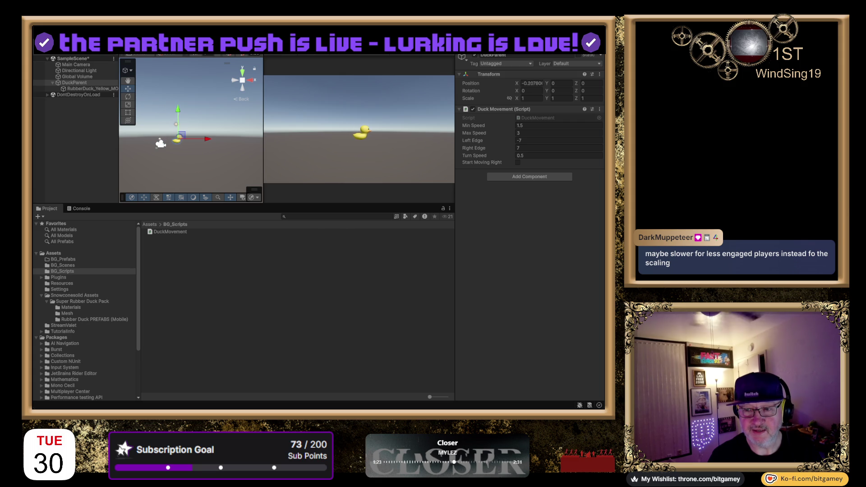
{"action": "key", "text": "ctrl+p"}
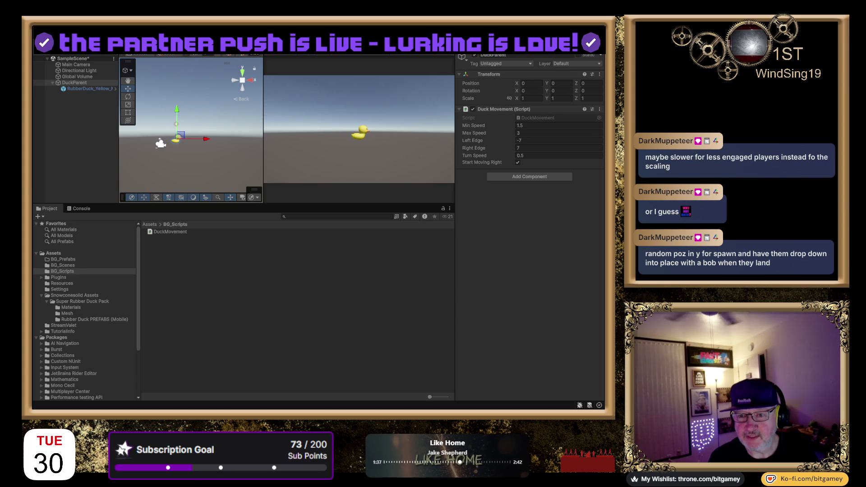
{"action": "key", "text": "ctrl+p"}
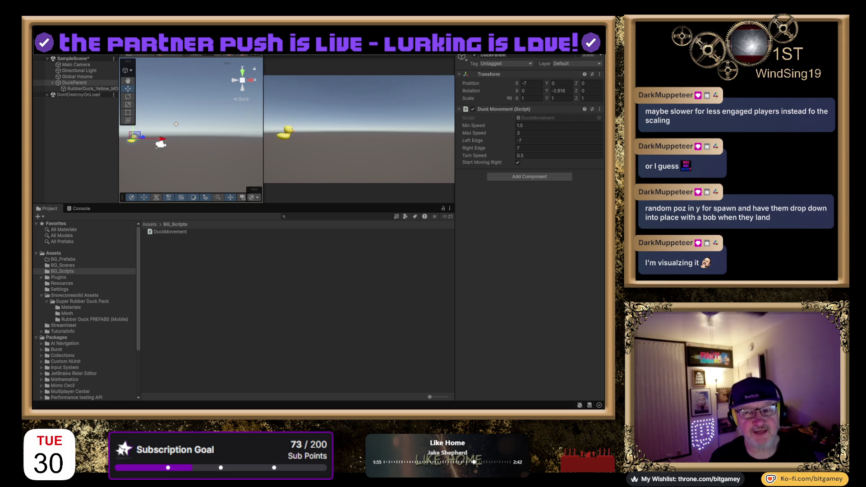
{"action": "key", "text": "ctrl+p"}
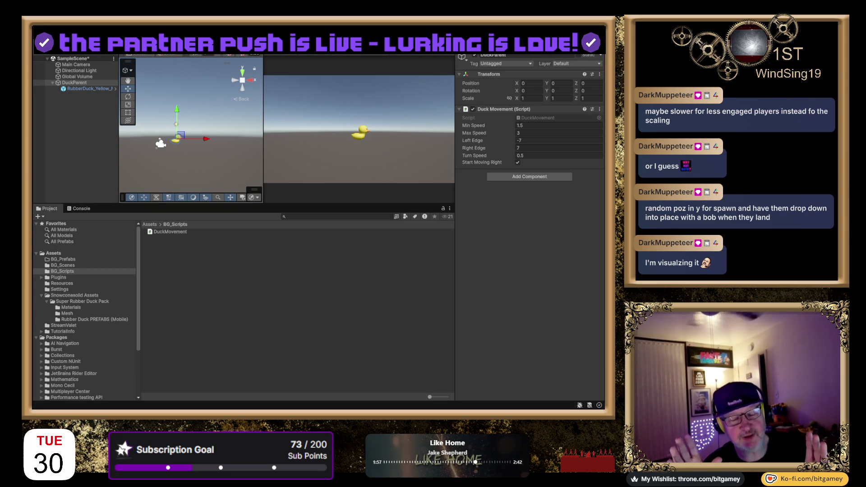
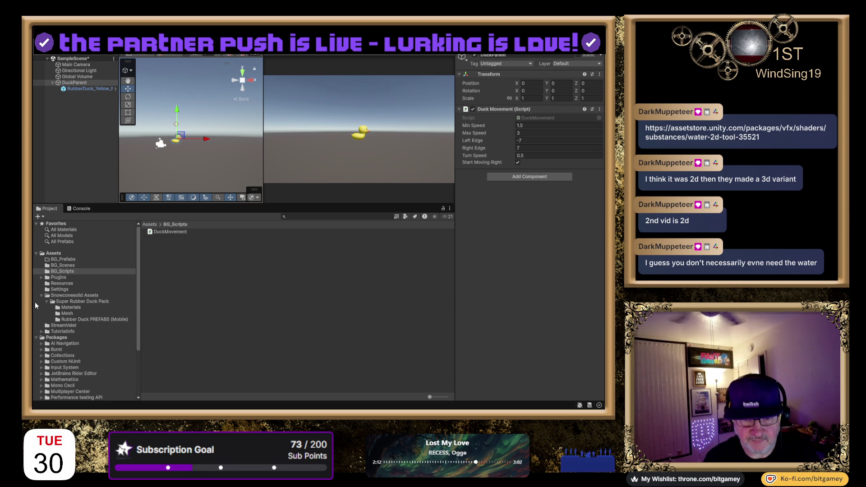
- Show the StreamValet folder's contents and collapse the Snowconesolid Assets folder
{"action": "left_click", "coordinate": [66, 325]}
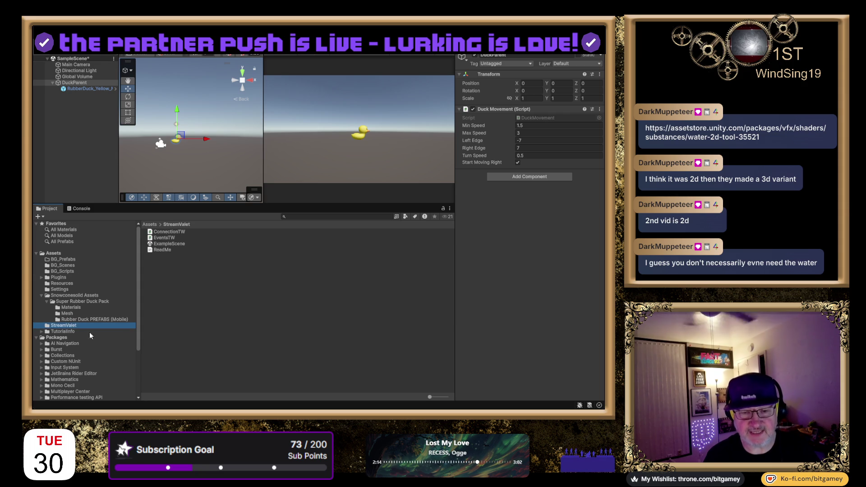
{"action": "left_click", "coordinate": [41, 296]}
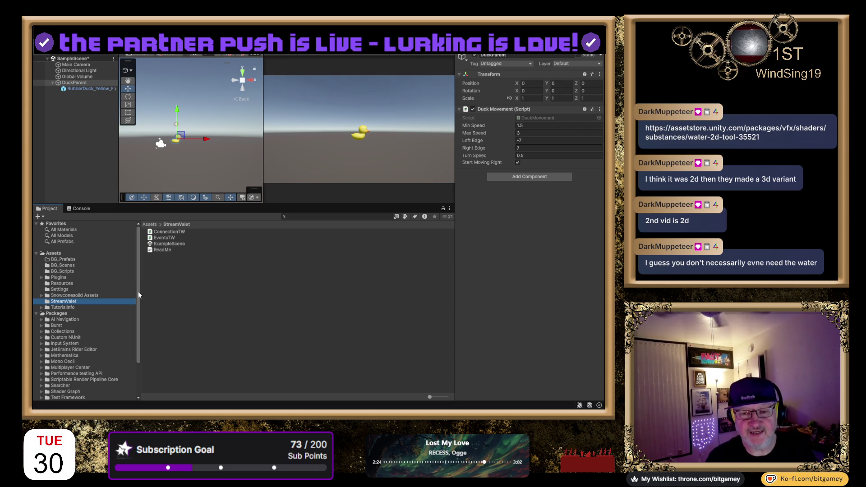
- Select the StreamValet ReadMe and read through its overview, features and setup notes in the Inspector
{"action": "left_click", "coordinate": [164, 250]}
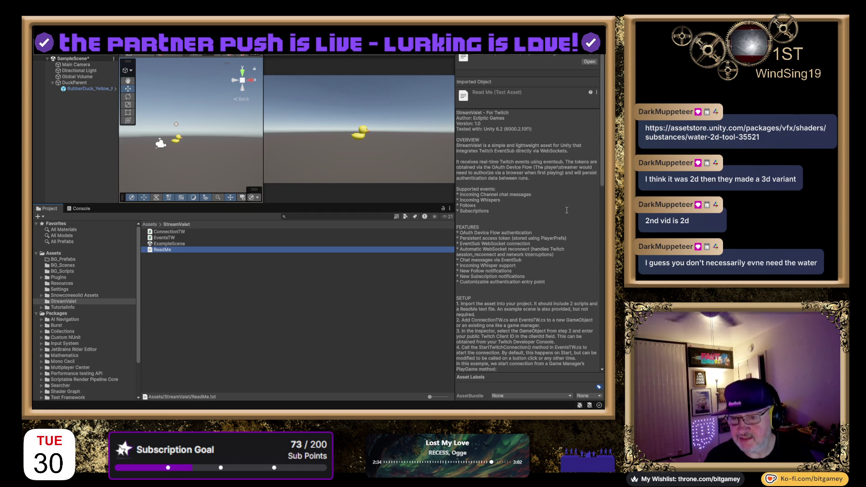
{"action": "scroll", "coordinate": [567, 210], "scroll_direction": "down", "scroll_amount": 3}
{"action": "scroll", "coordinate": [567, 211], "scroll_direction": "down", "scroll_amount": 7}
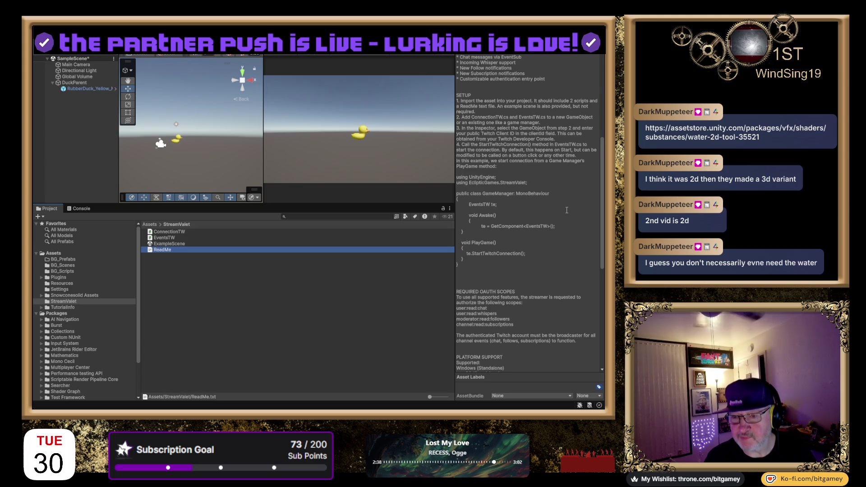
{"action": "scroll", "coordinate": [567, 211], "scroll_direction": "down", "scroll_amount": 2}
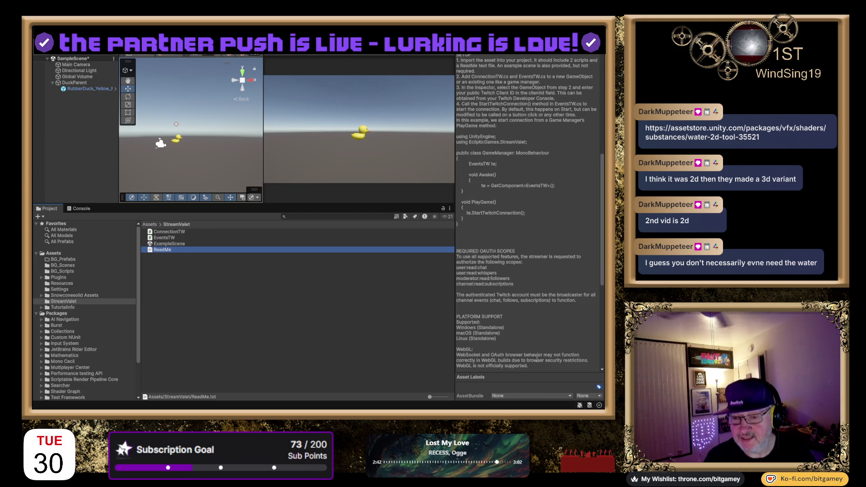
{"action": "scroll", "coordinate": [524, 330], "scroll_direction": "down", "scroll_amount": 5}
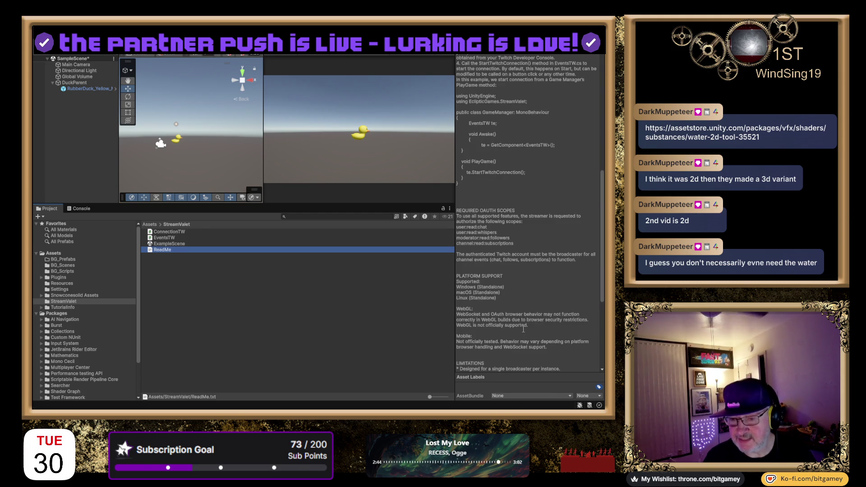
{"action": "scroll", "coordinate": [523, 330], "scroll_direction": "down", "scroll_amount": 5}
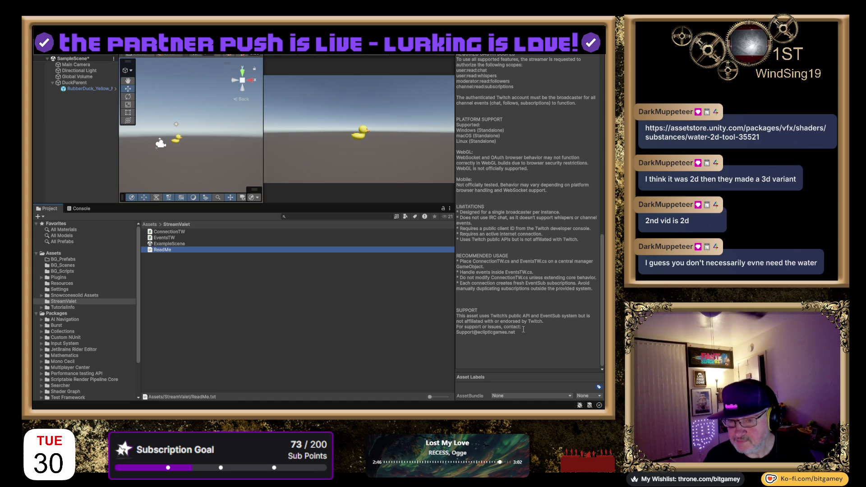
{"action": "scroll", "coordinate": [523, 330], "scroll_direction": "up", "scroll_amount": 20}
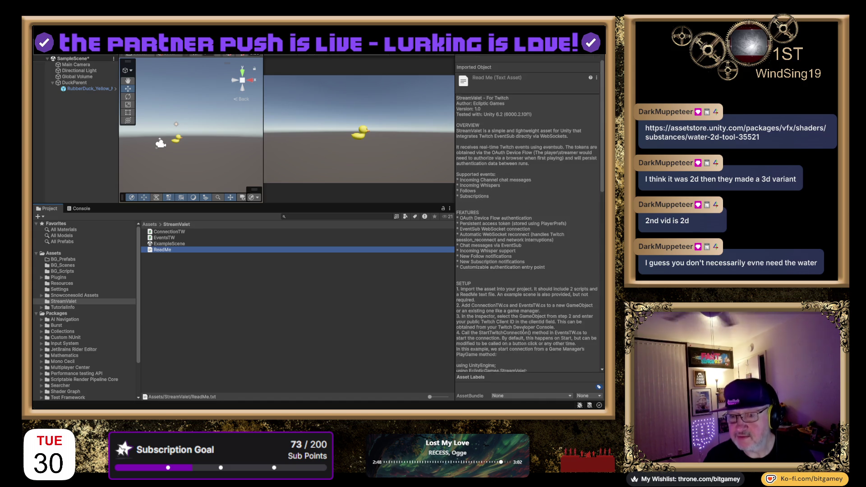